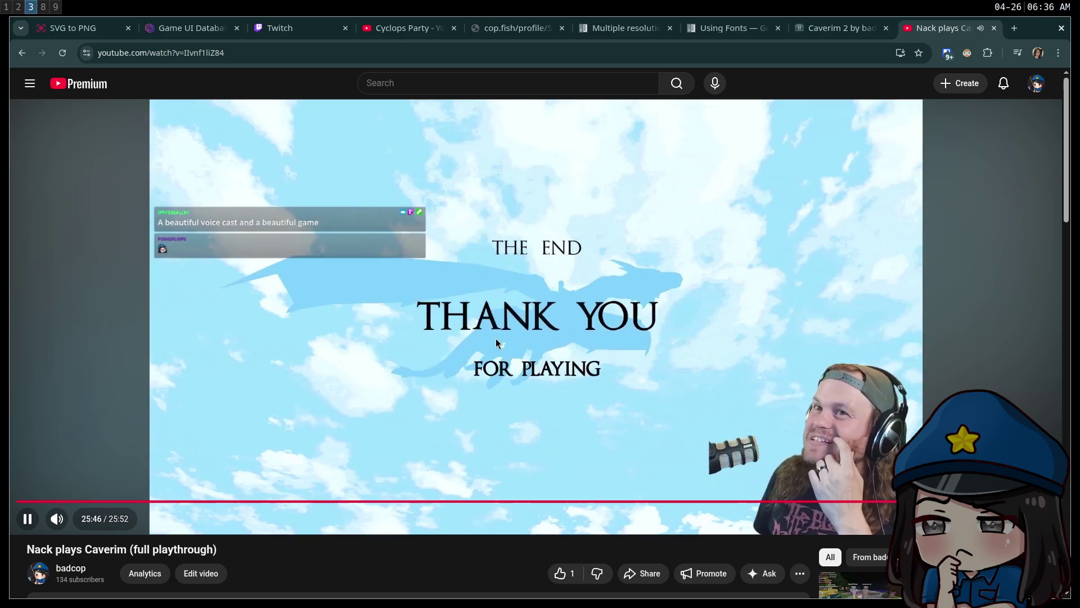
Pause 'Nack plays Caverim' at 25:47 on its Thank You for Playing screen
{"action": "left_click", "coordinate": [500, 347]}
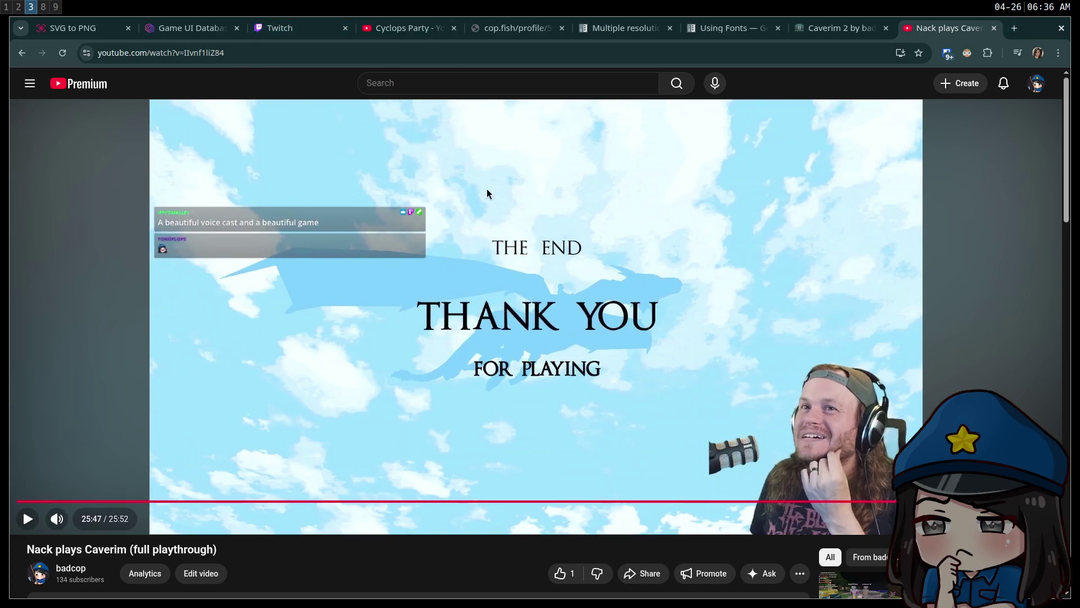
In notes.txt, add the bullet '- mr bones' and save
{"action": "key", "text": "super+2"}
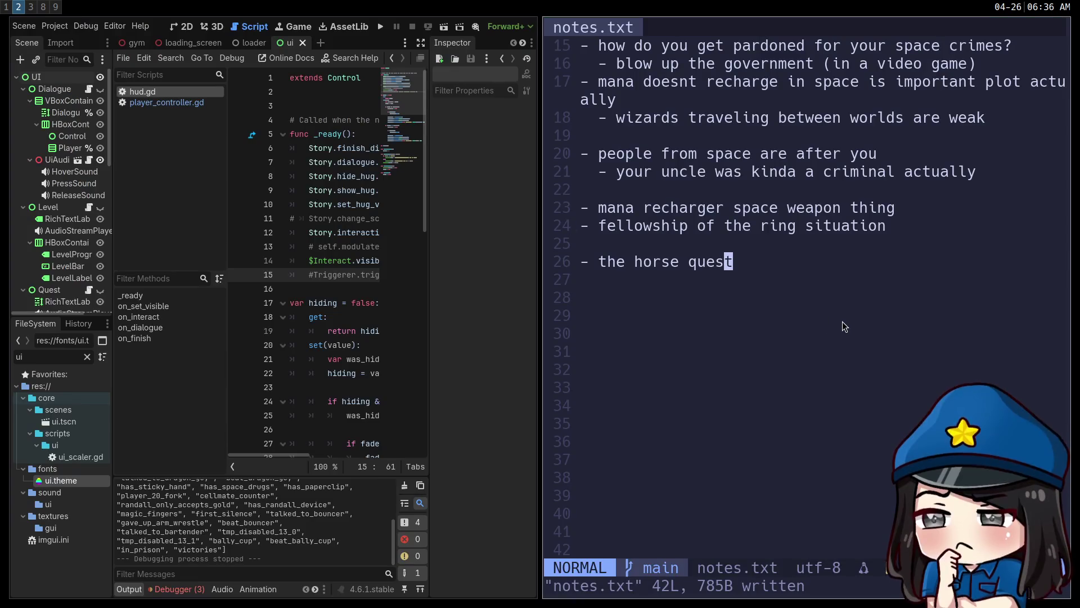
{"action": "type", "text": "o- mr bones"}
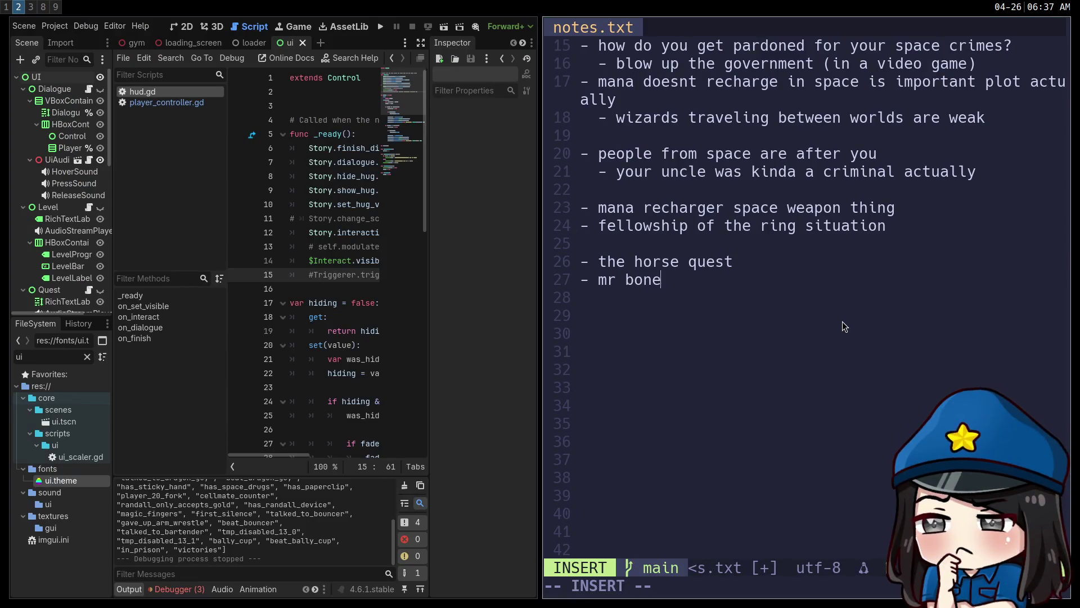
{"action": "key", "text": "Escape"}
{"action": "type", "text": ":w"}
{"action": "key", "text": "Return"}
Add the bullet '- something with the godot plushies' and save notes.txt
{"action": "type", "text": "k"}
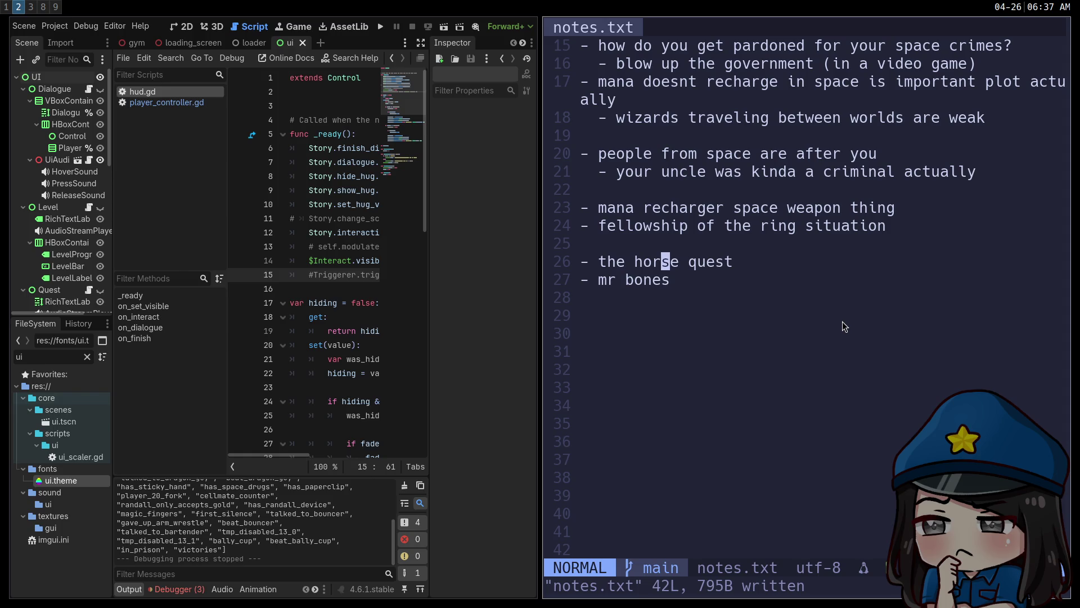
{"action": "type", "text": "jo- something with the godot plu"}
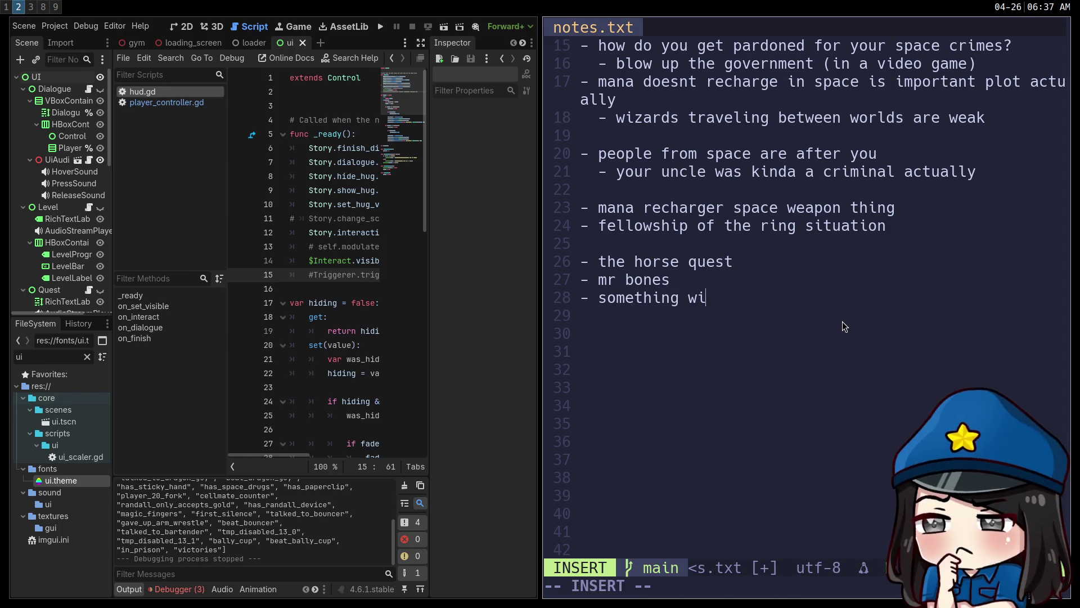
{"action": "type", "text": "shies"}
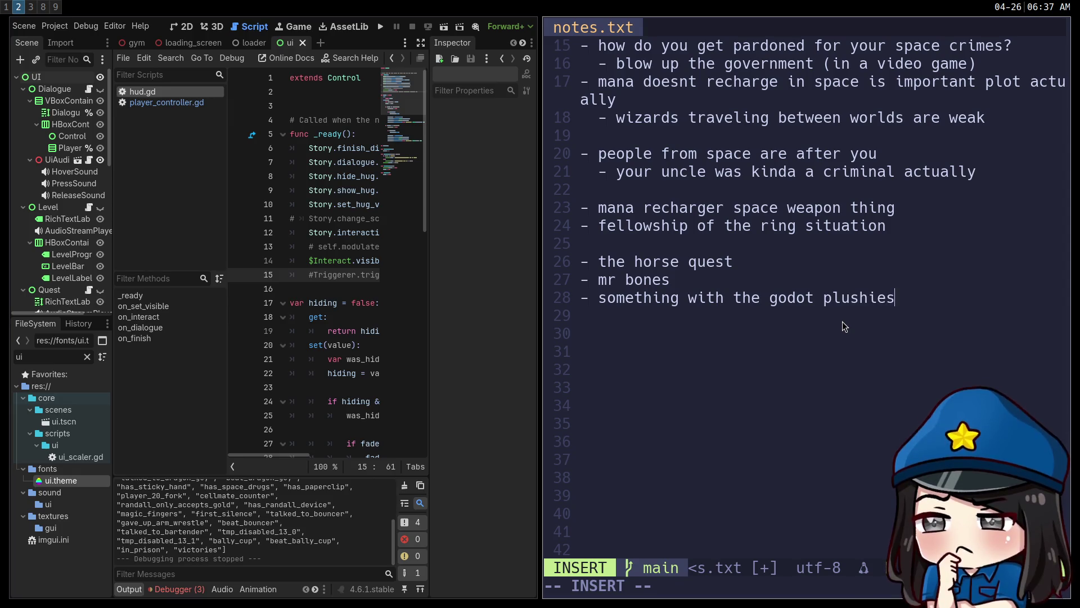
{"action": "key", "text": "Escape"}
{"action": "type", "text": "k:w"}
{"action": "key", "text": "Return"}
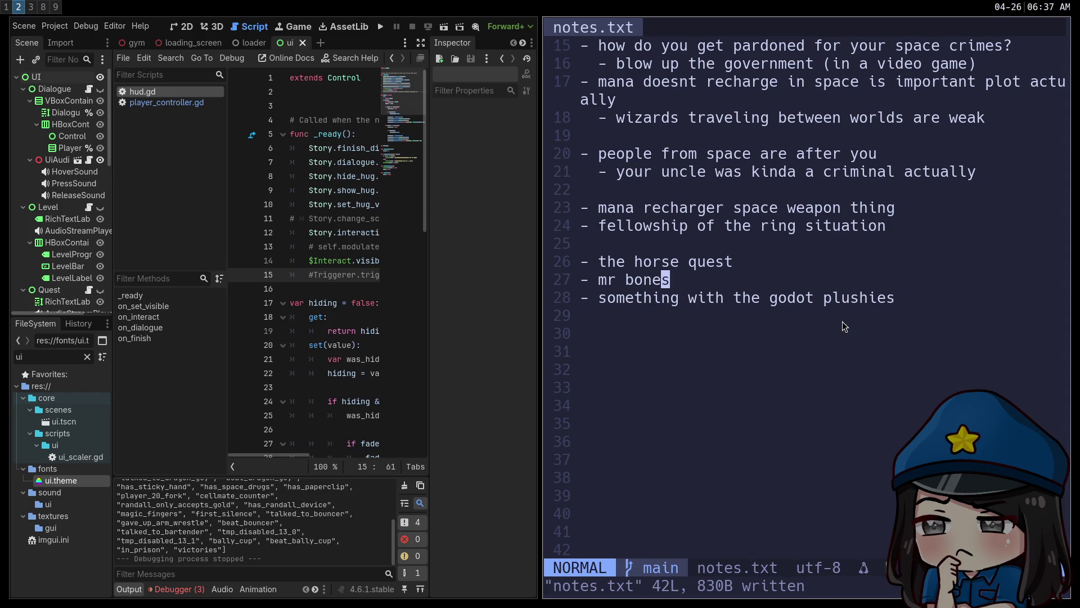
Add '- funbase is actually some powerful wizard?' after a blank line, save, and return to the browser
{"action": "key", "text": "j"}
{"action": "key", "text": "A"}
{"action": "key", "text": "Return"}
{"action": "key", "text": "Return"}
{"action": "type", "text": "- fu"}
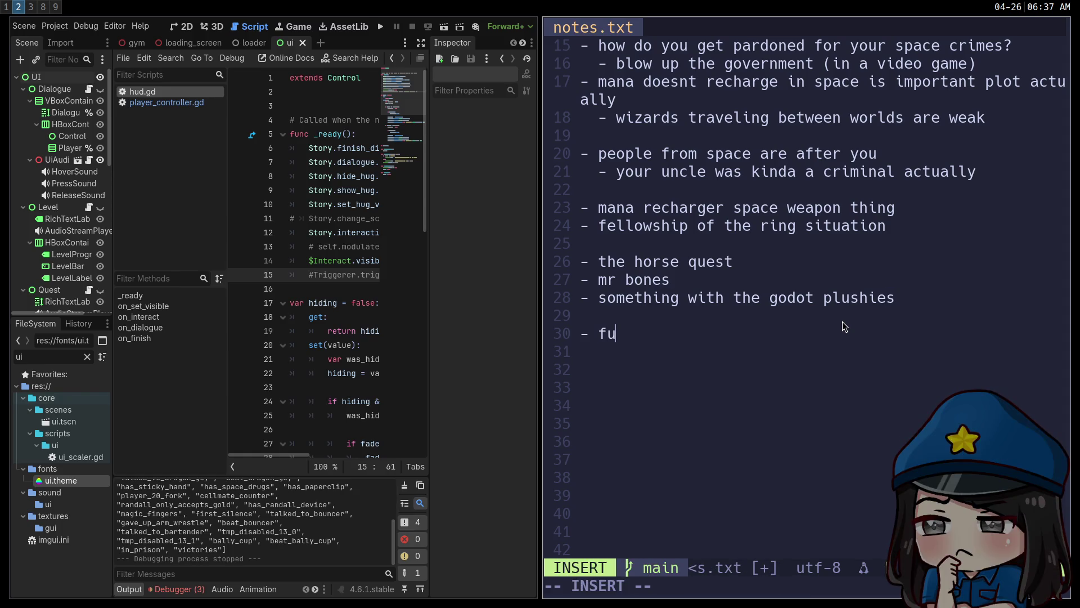
{"action": "type", "text": "nbase is actually"}
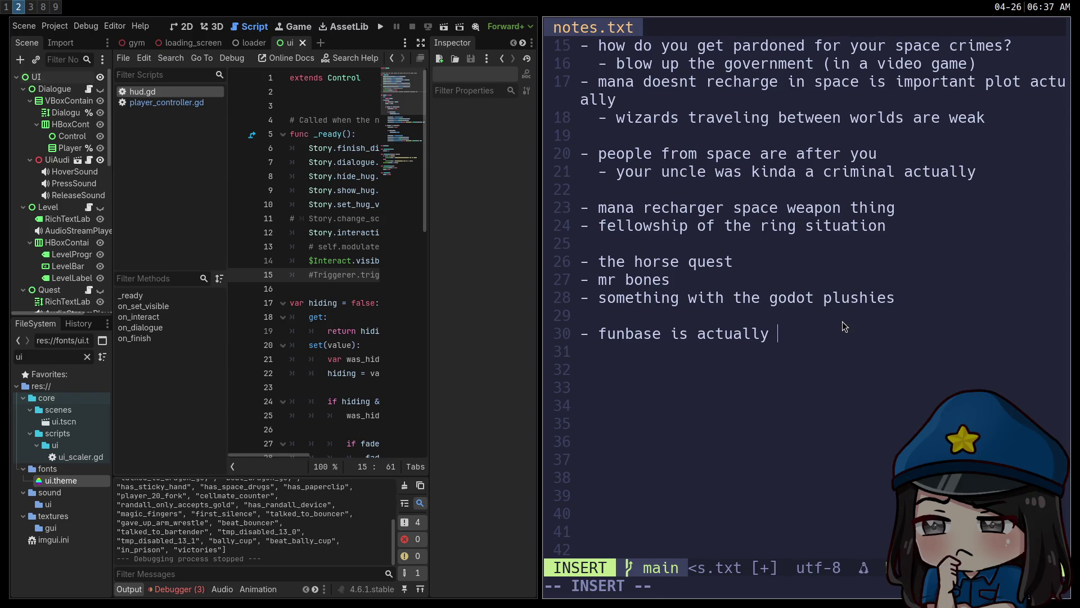
{"action": "type", "text": " some powerful"}
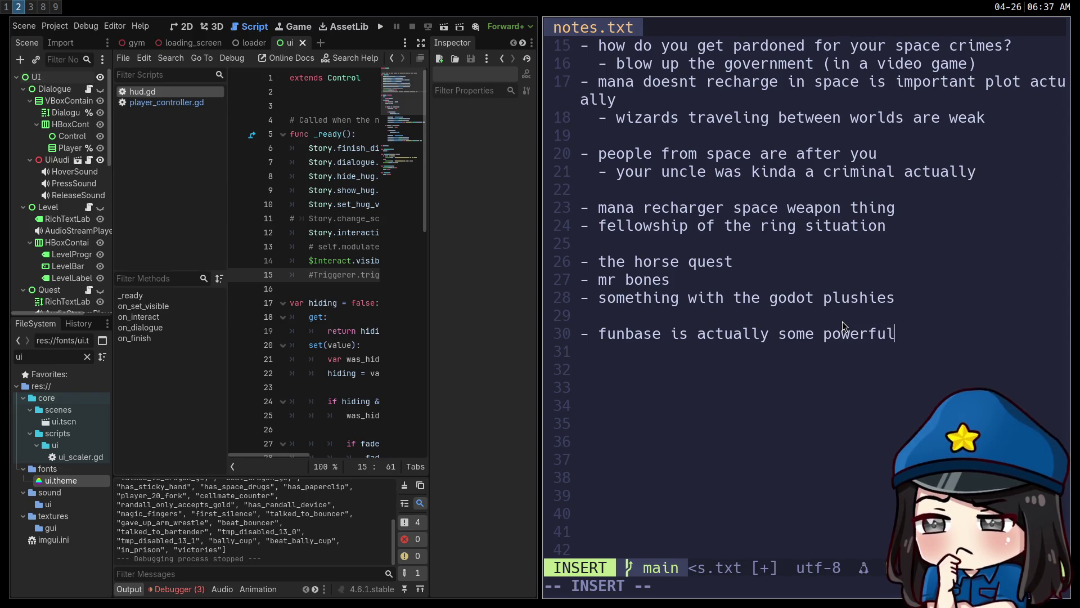
{"action": "type", "text": " wizard?"}
{"action": "key", "text": "BackSpace"}
{"action": "key", "text": "BackSpace"}
{"action": "key", "text": "BackSpace"}
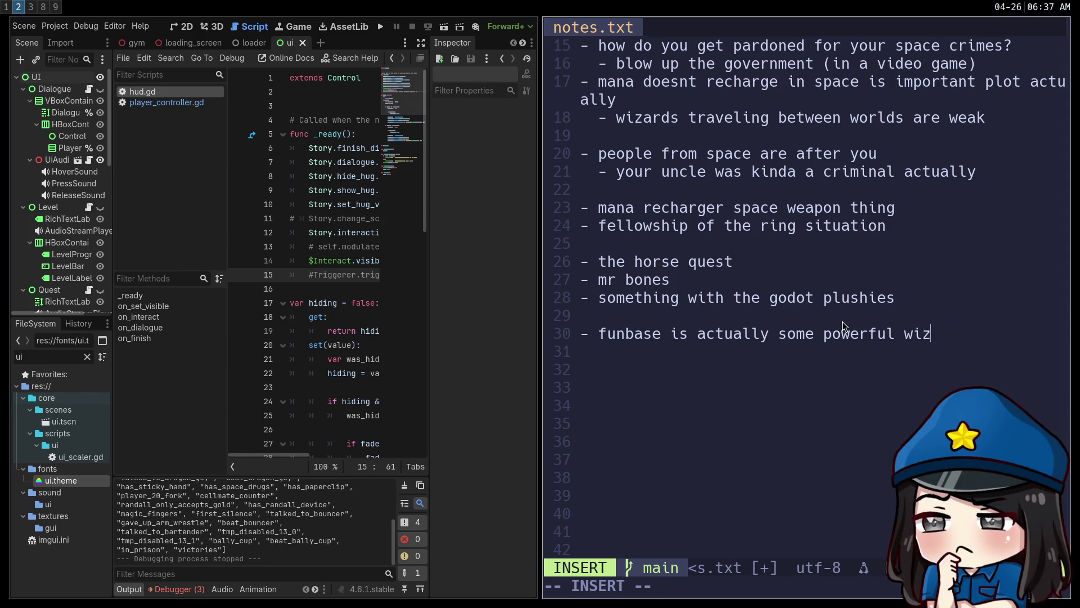
{"action": "type", "text": "ard?"}
{"action": "key", "text": "Escape"}
{"action": "type", "text": ":w"}
{"action": "key", "text": "Return"}
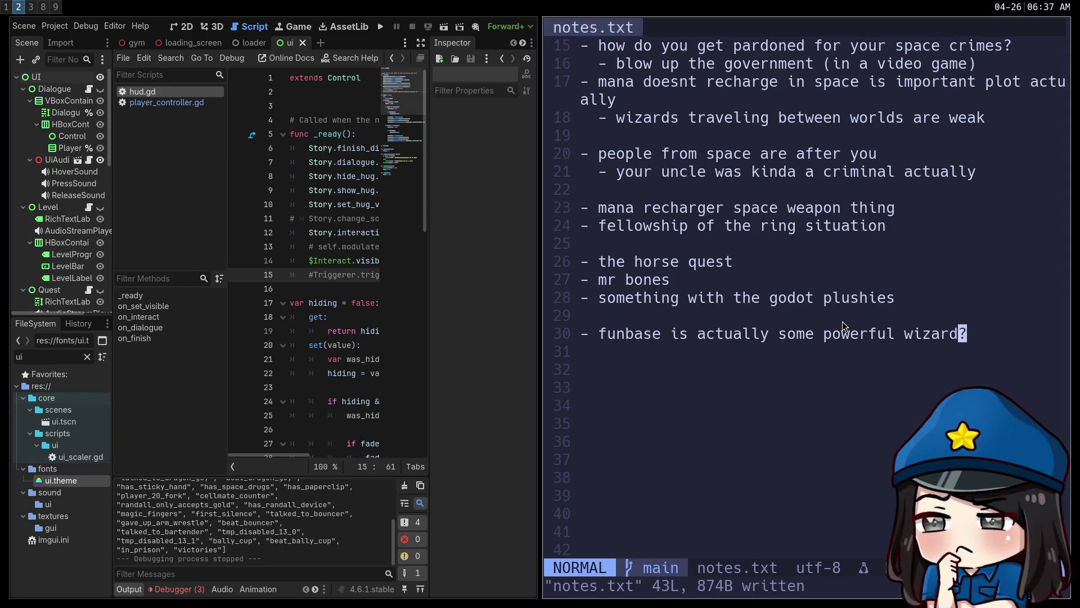
{"action": "key", "text": "super+1"}
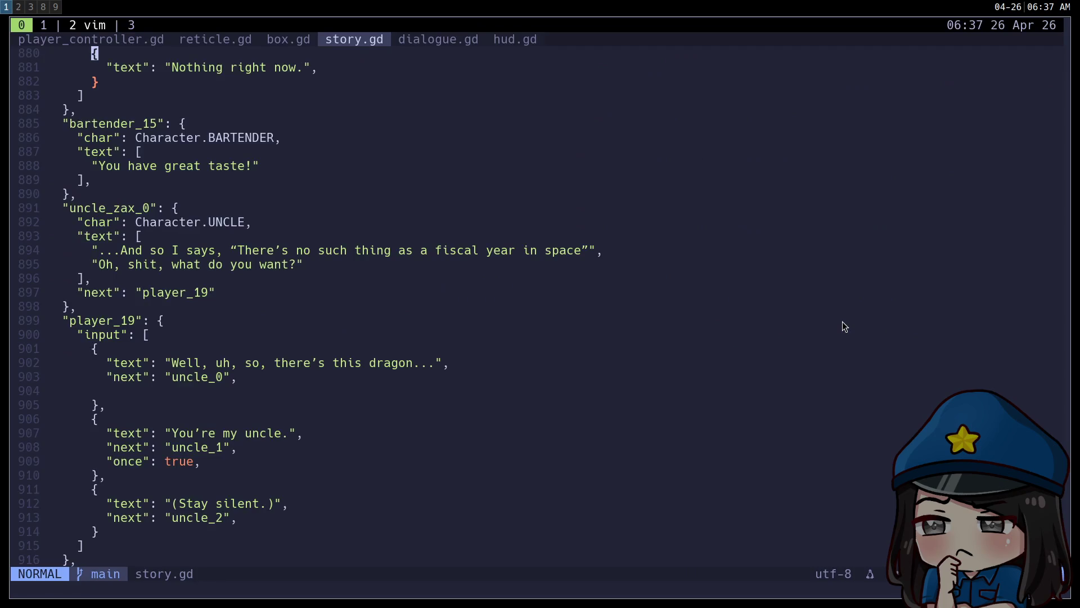
{"action": "key", "text": "super+3"}
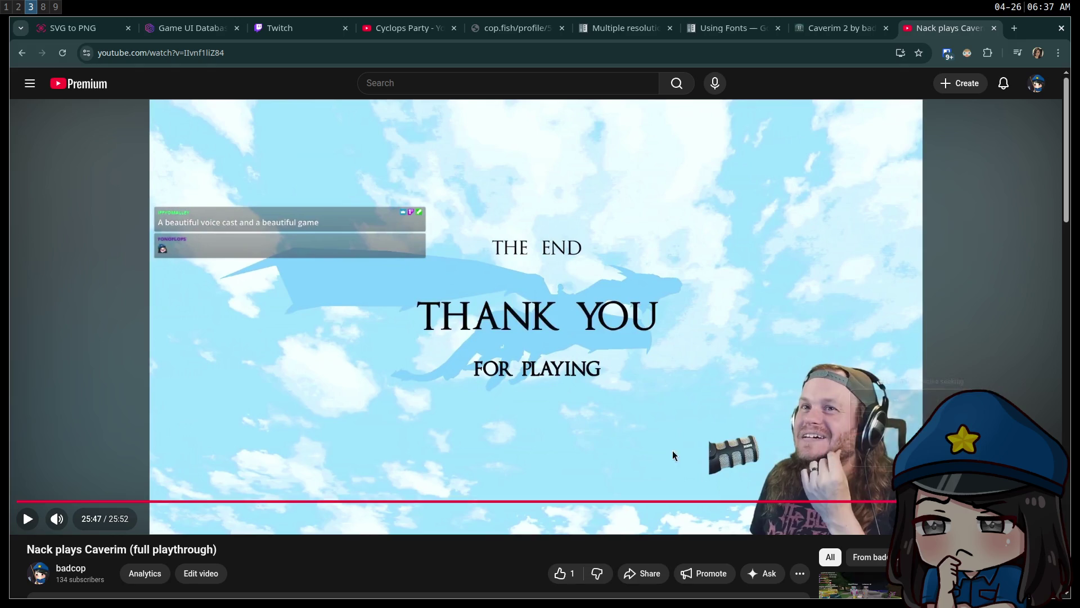
Close the 'Nack plays Caverim' tab to reveal the Caverim 2 itch.io page
{"action": "middle_click", "coordinate": [948, 33]}
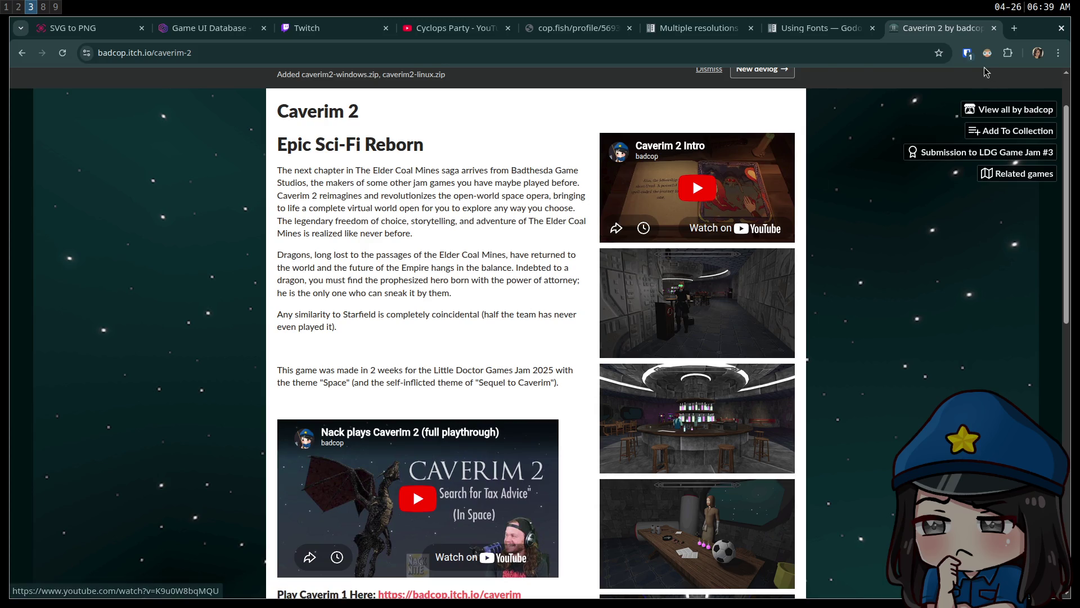
Load twitch.tv in a new tab and expand the full Followed Channels list
{"action": "left_click", "coordinate": [1015, 28]}
{"action": "type", "text": "tw"}
{"action": "left_click", "coordinate": [208, 81]}
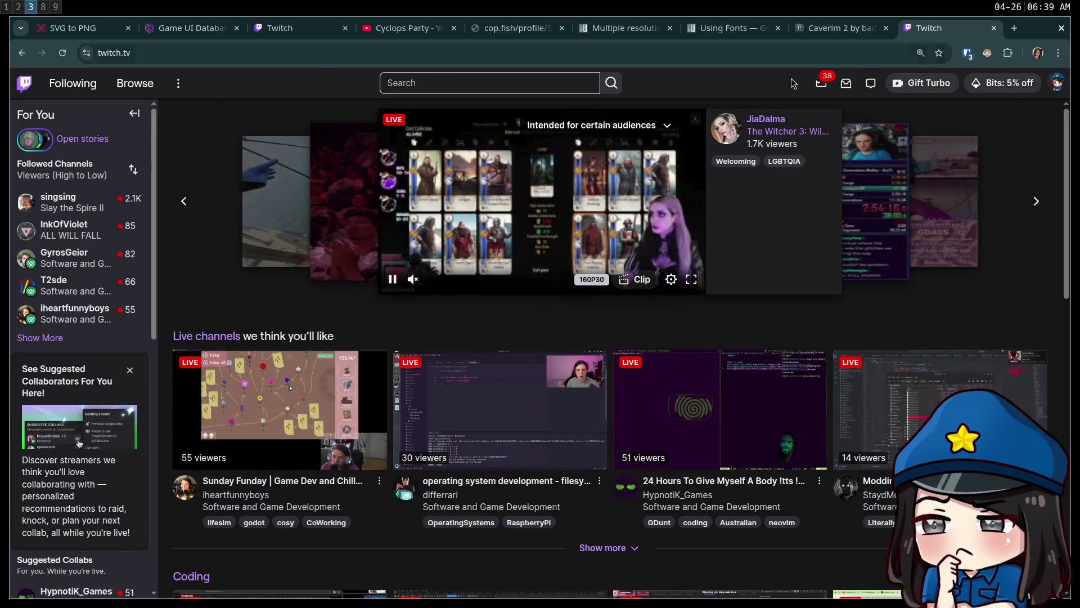
{"action": "left_click", "coordinate": [135, 373]}
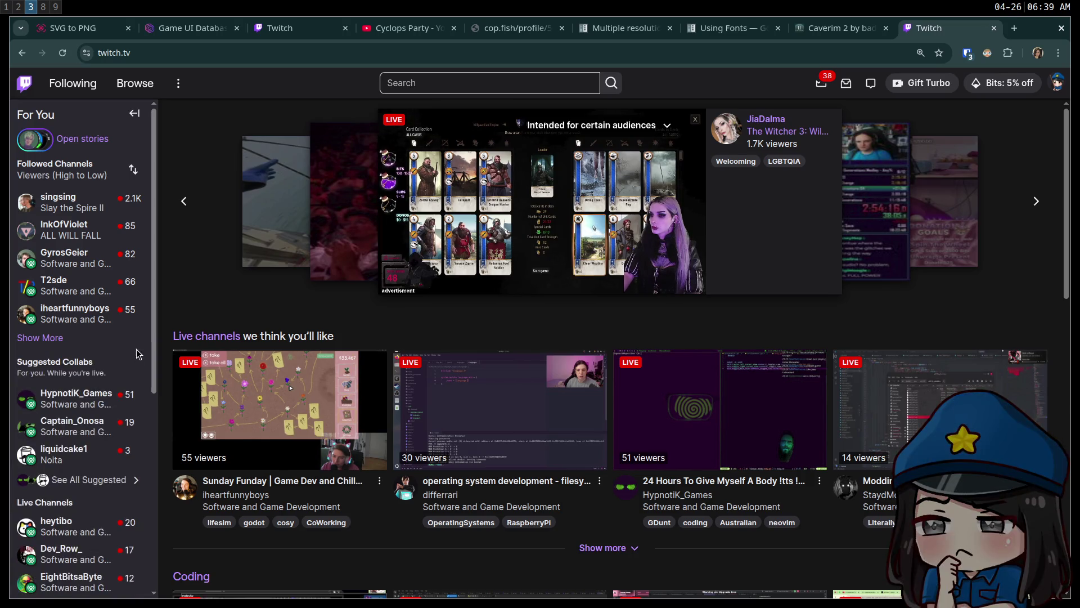
{"action": "left_click", "coordinate": [57, 337]}
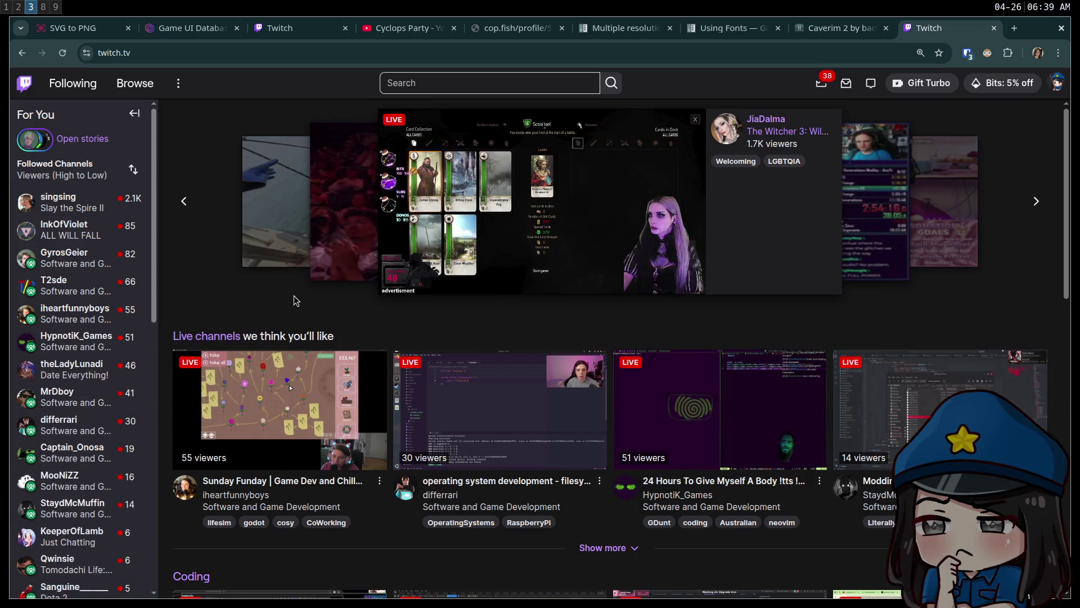
{"action": "scroll", "coordinate": [47, 346], "scroll_direction": "down", "scroll_amount": 3}
{"action": "left_click", "coordinate": [40, 481]}
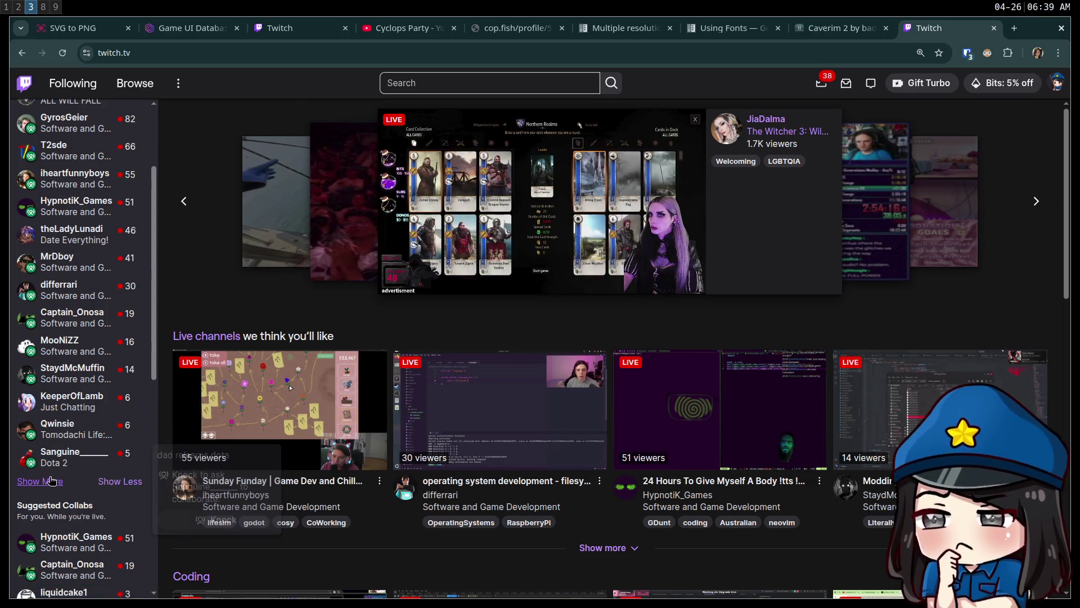
Open the 'Making a compiler' live stream in its own tab and view it
{"action": "middle_click", "coordinate": [72, 371]}
{"action": "key", "text": "ctrl+Tab"}
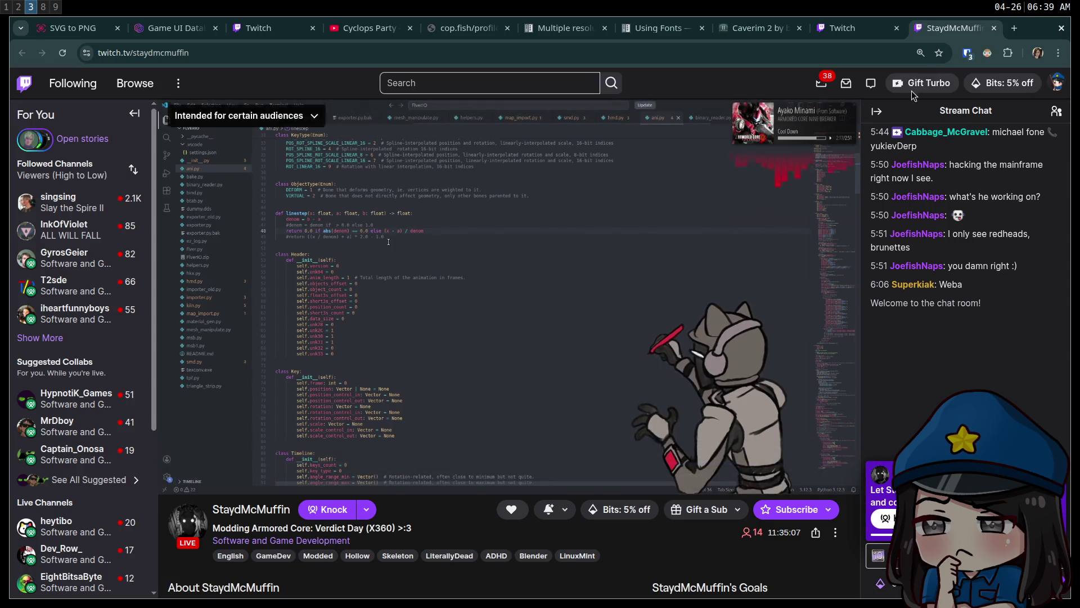
{"action": "middle_click", "coordinate": [960, 35]}
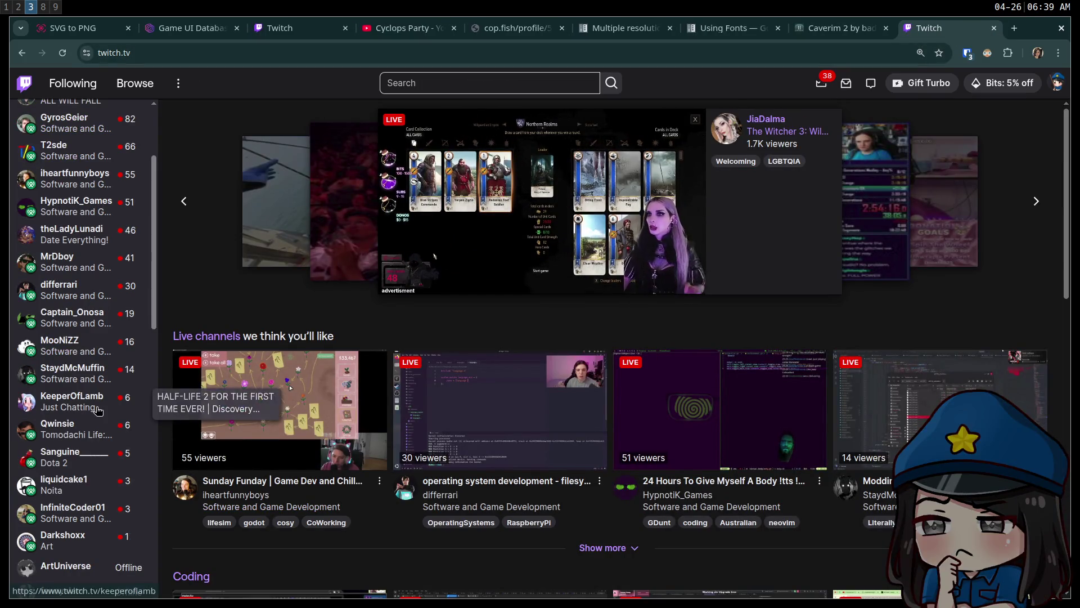
{"action": "middle_click", "coordinate": [73, 520]}
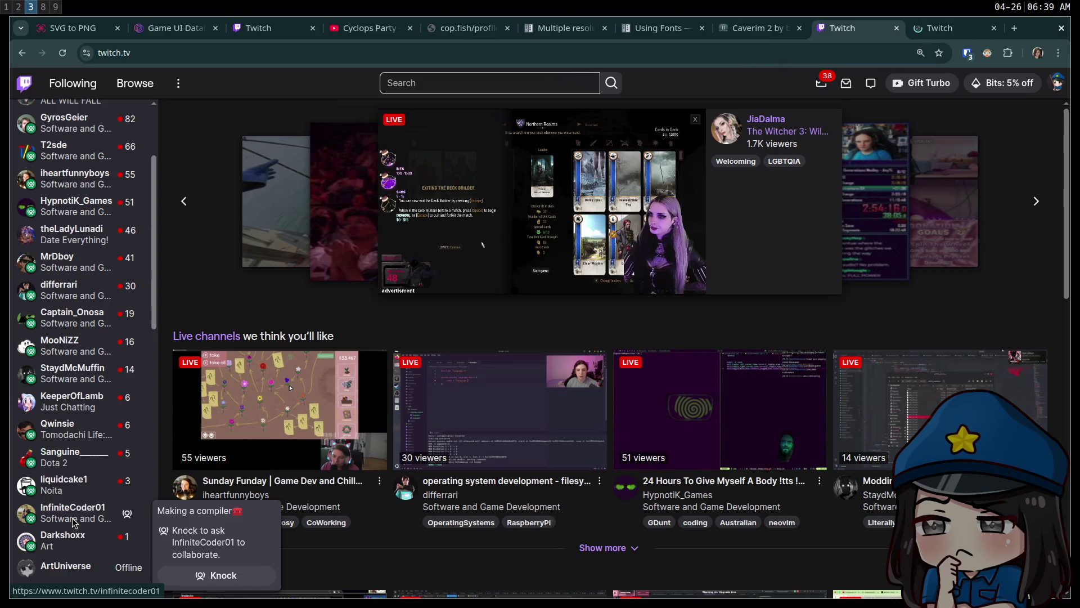
{"action": "left_click", "coordinate": [964, 27]}
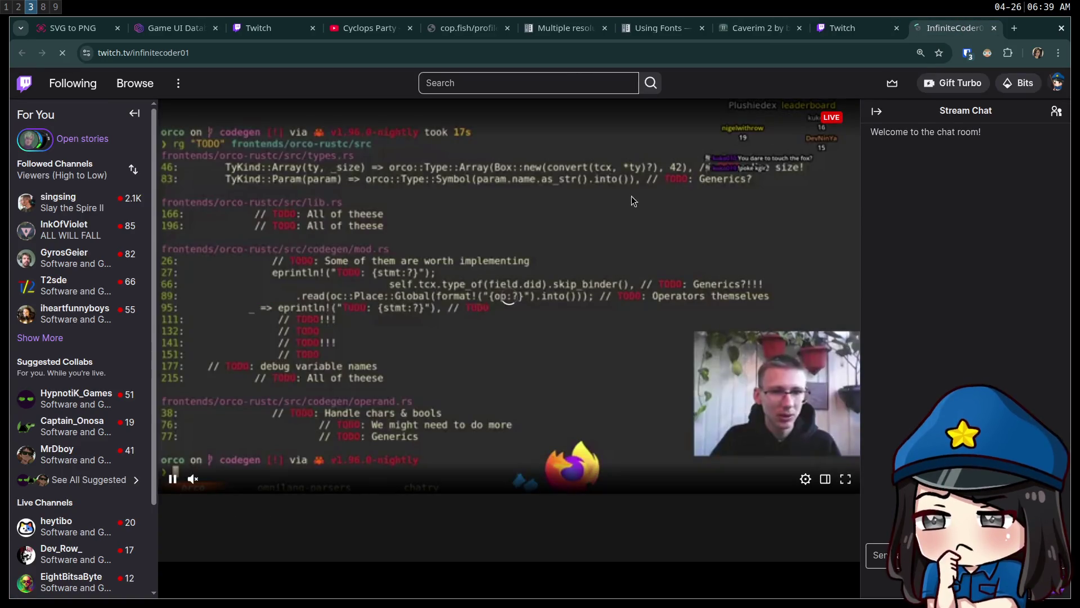